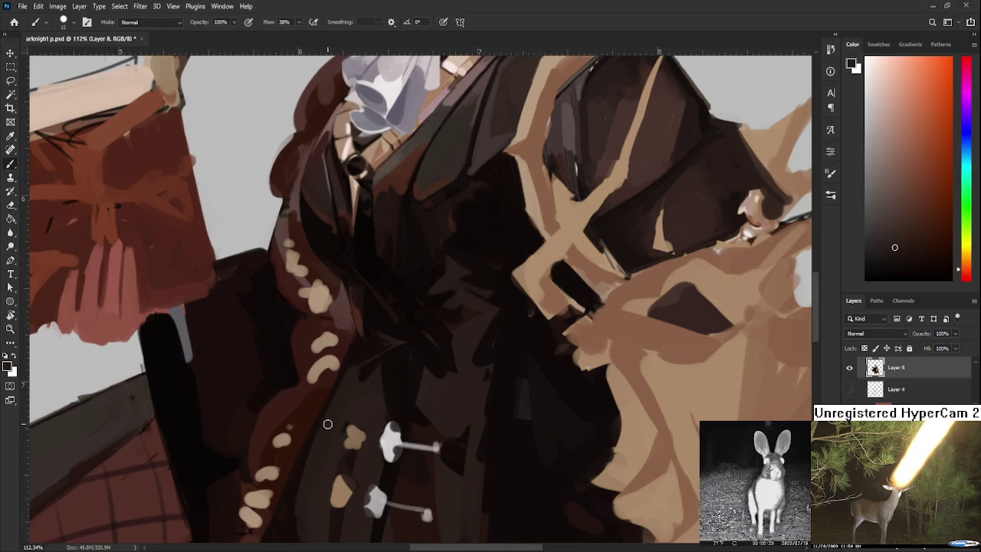
# Eyedrop a darker shade from the coat and recentre the whole illustration in view.
pyautogui.keyDown('alt'); pyautogui.click(358, 356); pyautogui.keyUp('alt')
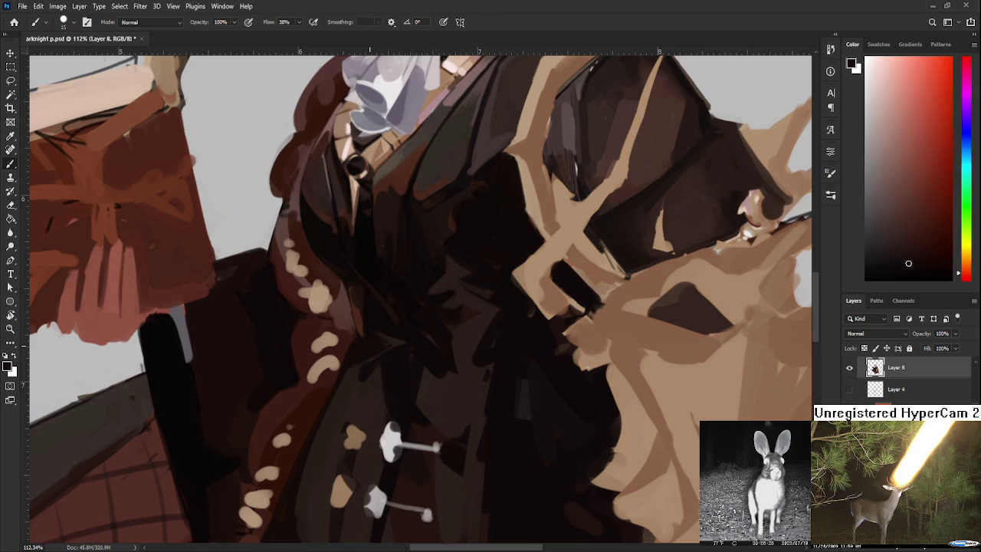
pyautogui.scroll(-1, 368, 344)
pyautogui.scroll(-3, 368, 344)
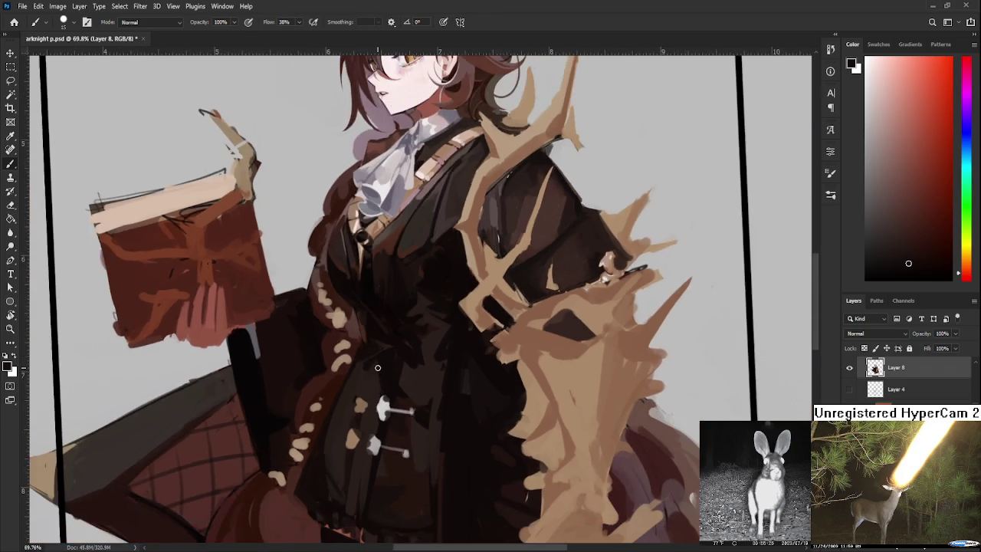
pyautogui.scroll(-1, 378, 371)
pyautogui.moveTo(378, 372); pyautogui.dragTo(394, 410)
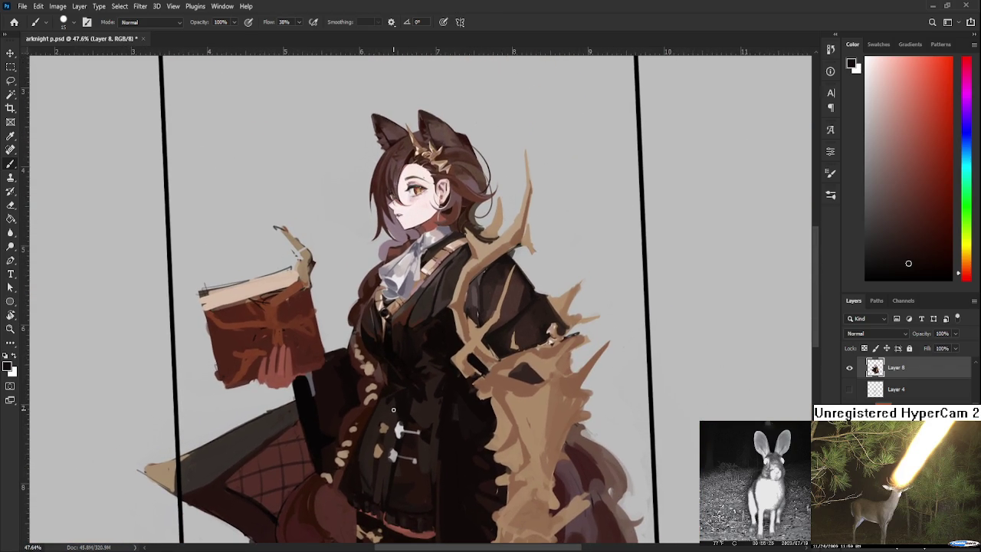
pyautogui.scroll(1, 393, 410)
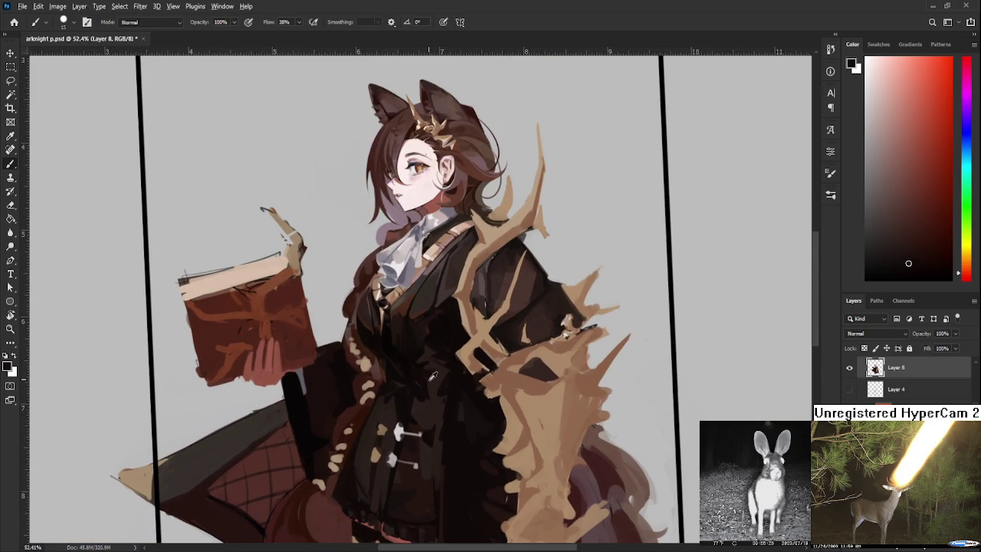
# Sample coat tones, then lay a faint greyish-brown stroke across the coat.
pyautogui.keyDown('alt'); pyautogui.click(431, 384); pyautogui.keyUp('alt')
pyautogui.keyDown('alt'); pyautogui.click(423, 384); pyautogui.keyUp('alt')
pyautogui.keyDown('alt'); pyautogui.click(426, 396); pyautogui.keyUp('alt')
pyautogui.keyDown('alt'); pyautogui.click(428, 397); pyautogui.keyUp('alt')
pyautogui.keyDown('alt'); pyautogui.click(434, 396); pyautogui.keyUp('alt')
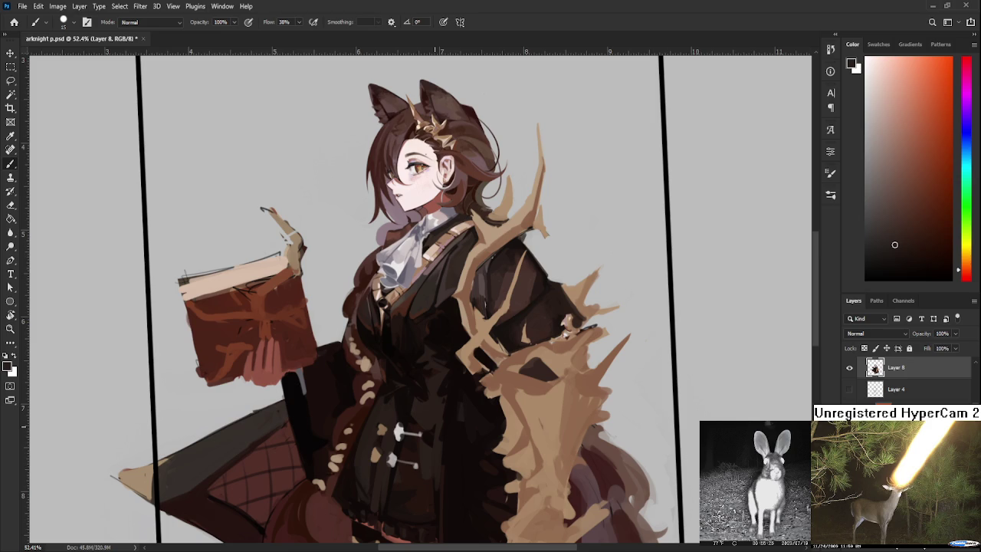
pyautogui.keyDown('alt'); pyautogui.click(431, 265); pyautogui.keyUp('alt')
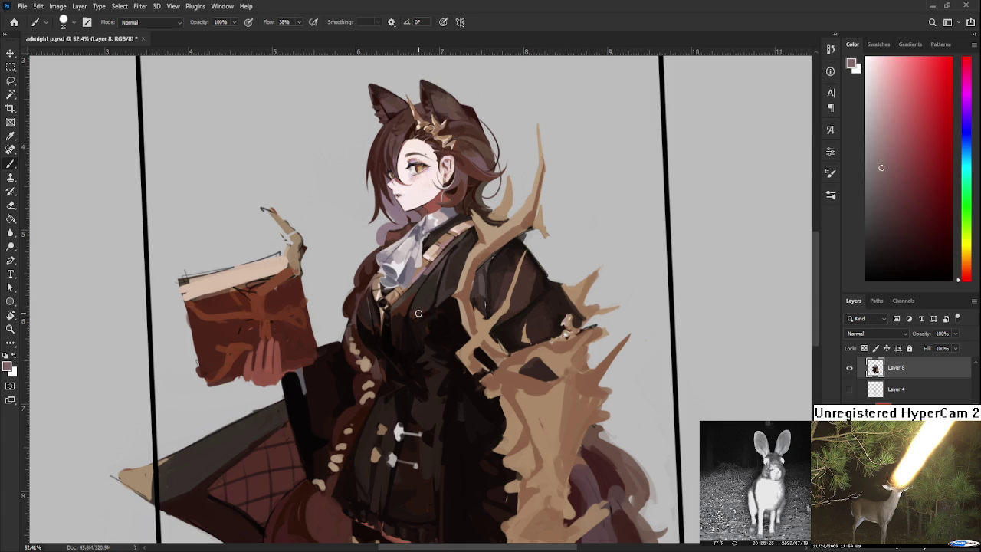
pyautogui.moveTo(418, 313); pyautogui.dragTo(429, 304)
# Zoom in, eyedrop near-black and dark red from the coat, and paint dark strokes over it.
pyautogui.scroll(1, 417, 364)
pyautogui.scroll(1, 417, 387)
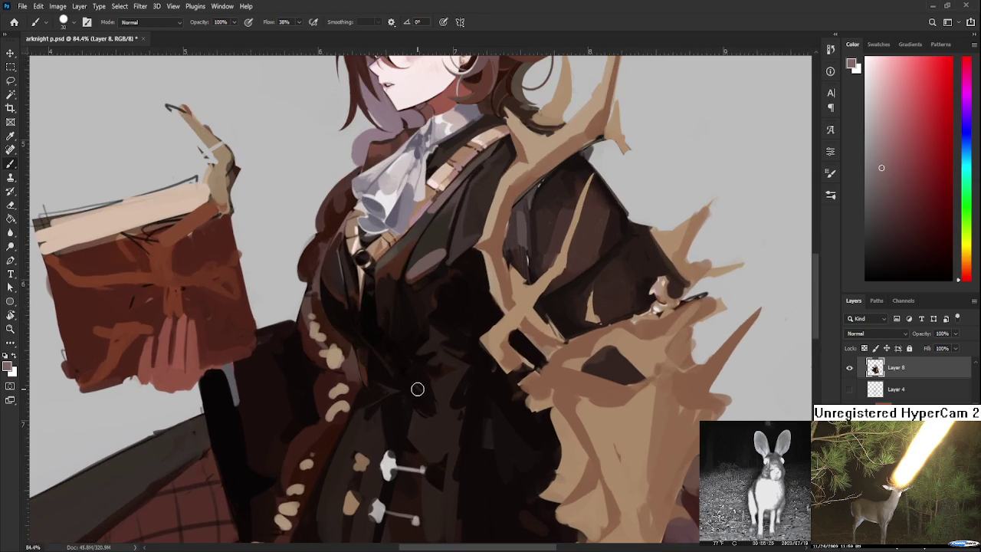
pyautogui.keyDown('alt'); pyautogui.click(423, 410); pyautogui.keyUp('alt')
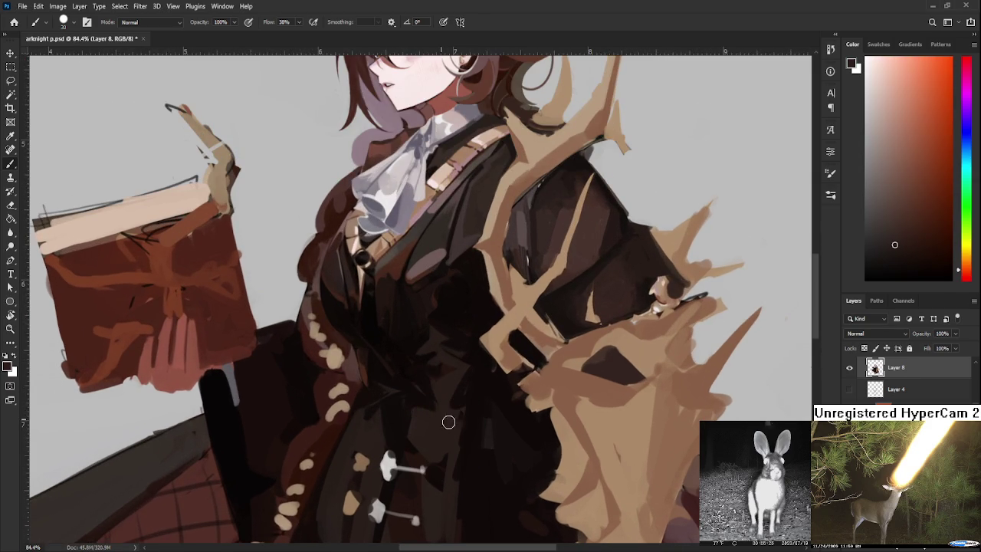
pyautogui.keyDown('alt'); pyautogui.click(420, 398); pyautogui.keyUp('alt')
pyautogui.keyDown('alt'); pyautogui.click(444, 407); pyautogui.keyUp('alt')
pyautogui.keyDown('alt'); pyautogui.click(436, 405); pyautogui.keyUp('alt')
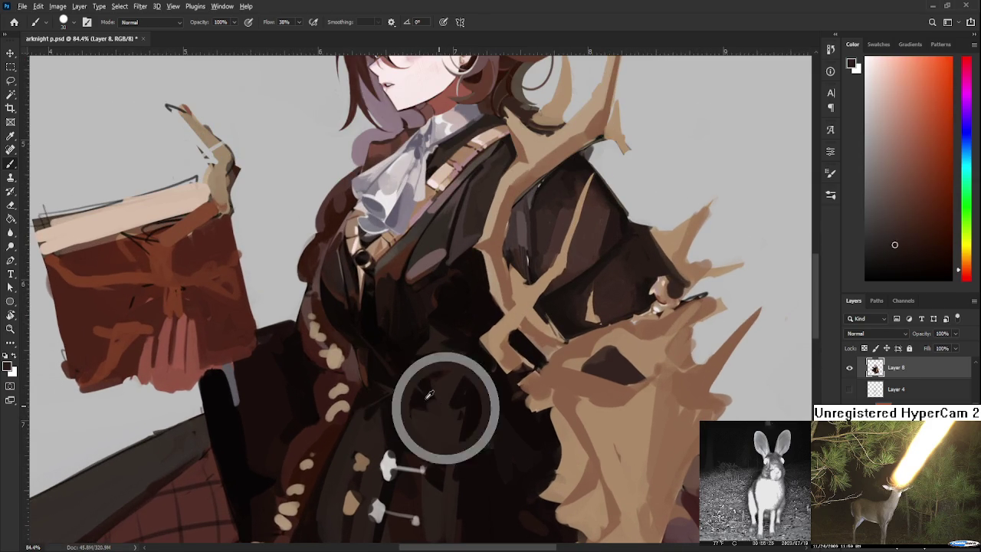
pyautogui.keyDown('alt'); pyautogui.click(423, 397); pyautogui.keyUp('alt')
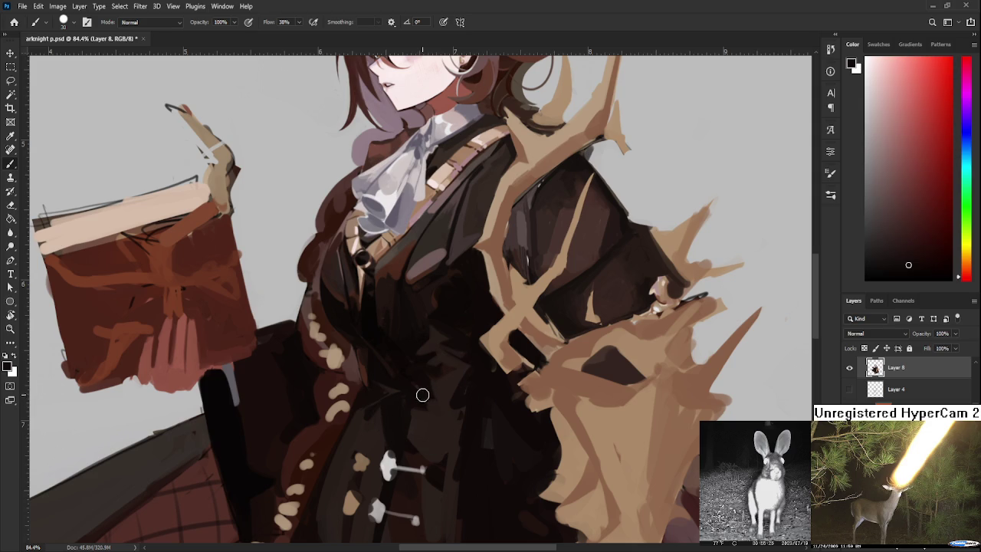
pyautogui.moveTo(438, 344); pyautogui.dragTo(445, 353)
# Zoom out to show the whole character, then go to the recent-files Home screen.
pyautogui.scroll(-3, 197, 171)
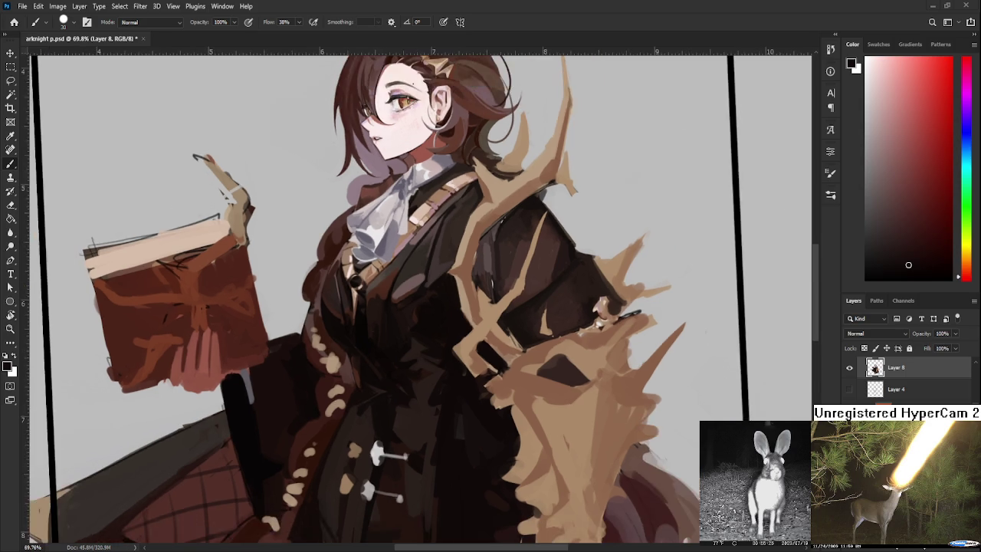
pyautogui.moveTo(165, 133); pyautogui.dragTo(197, 172)
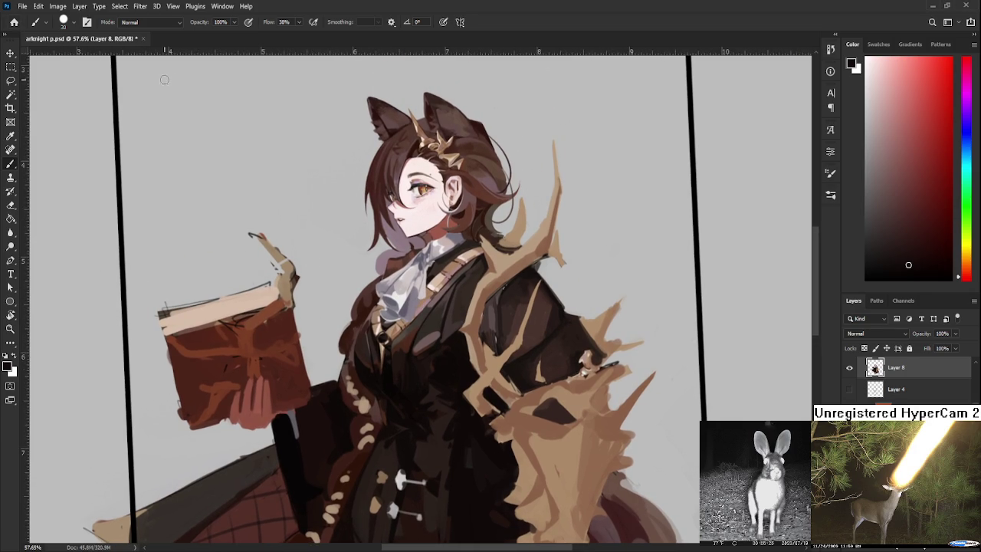
pyautogui.click(15, 22)
# Open the Raid.psd sketch sheet and zoom in on a masked head.
pyautogui.click(218, 175)
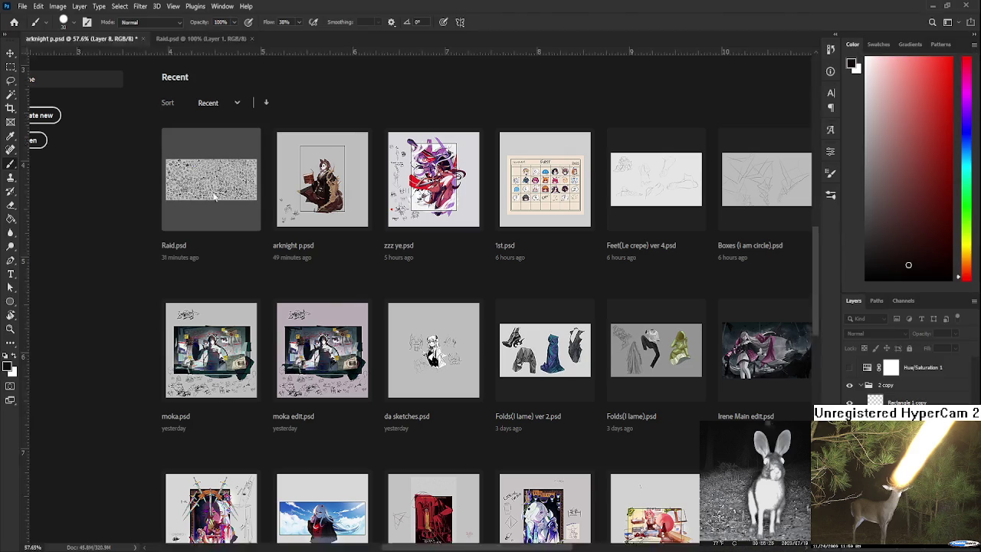
pyautogui.scroll(3, 390, 285)
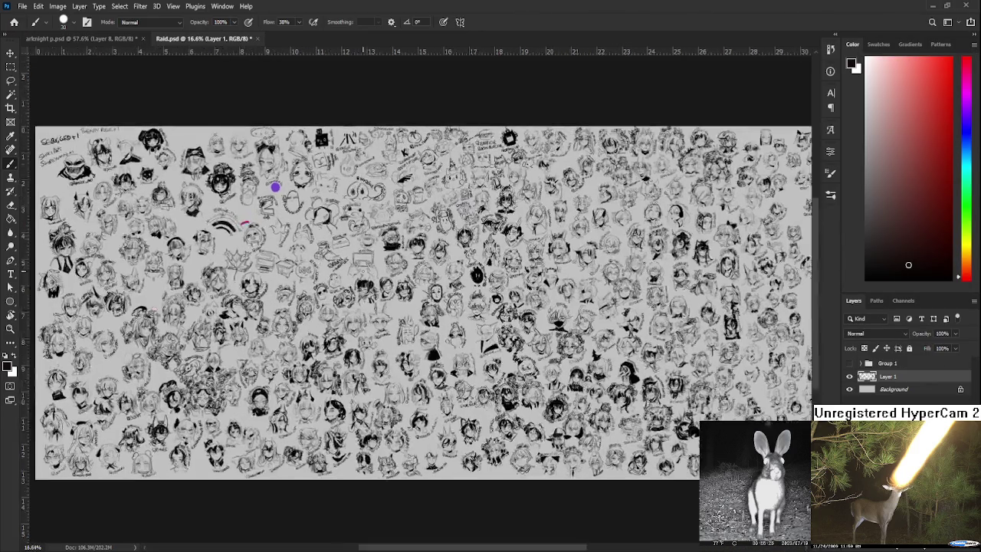
pyautogui.scroll(4, 390, 284)
pyautogui.scroll(3, 390, 285)
pyautogui.scroll(5, 390, 284)
pyautogui.scroll(3, 384, 270)
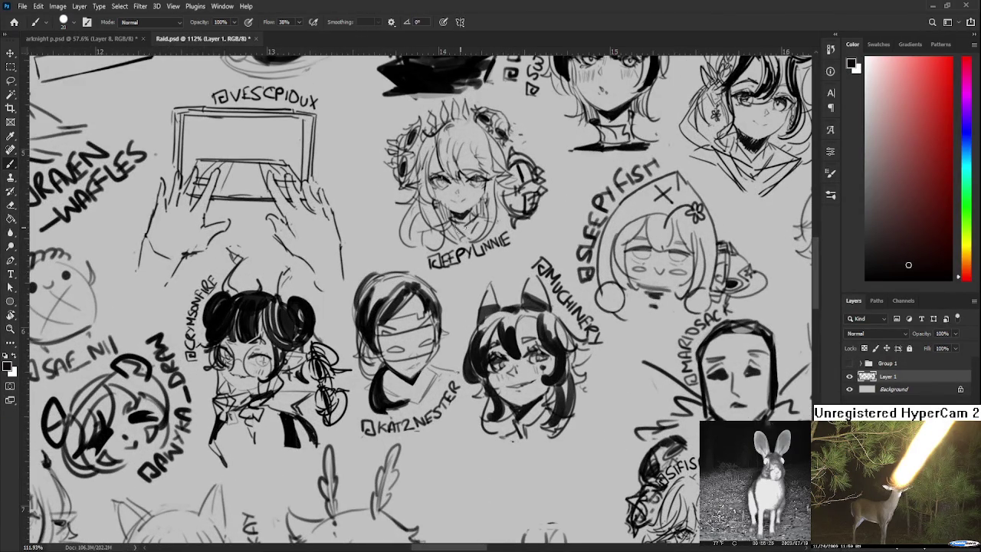
# Brush a wide halo ring above the masked head, undoing the first small stroke.
pyautogui.moveTo(366, 274)
pyautogui.mouseDown()
pyautogui.moveTo(389, 255)
pyautogui.moveTo(387, 268)
pyautogui.moveTo(391, 256)
pyautogui.moveTo(368, 273)
pyautogui.moveTo(402, 259)
pyautogui.moveTo(379, 253)
pyautogui.moveTo(394, 247)
pyautogui.moveTo(357, 282)
pyautogui.mouseUp()
pyautogui.hotkey('ctrl', 'z')
pyautogui.moveTo(399, 255); pyautogui.dragTo(410, 272)
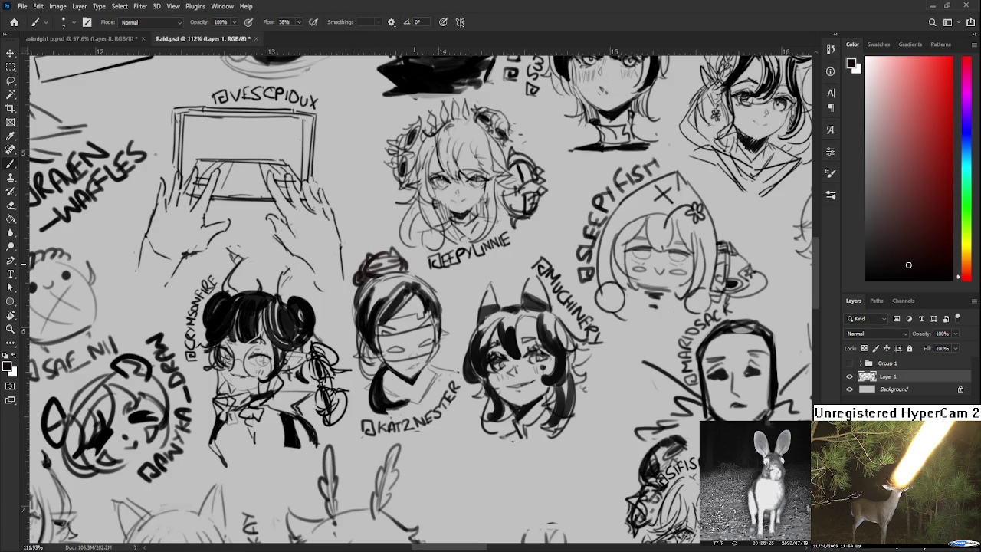
# Zoom out, then save and close Raid.psd to return to arknight p.psd.
pyautogui.scroll(-3, 415, 261)
pyautogui.scroll(-3, 415, 261)
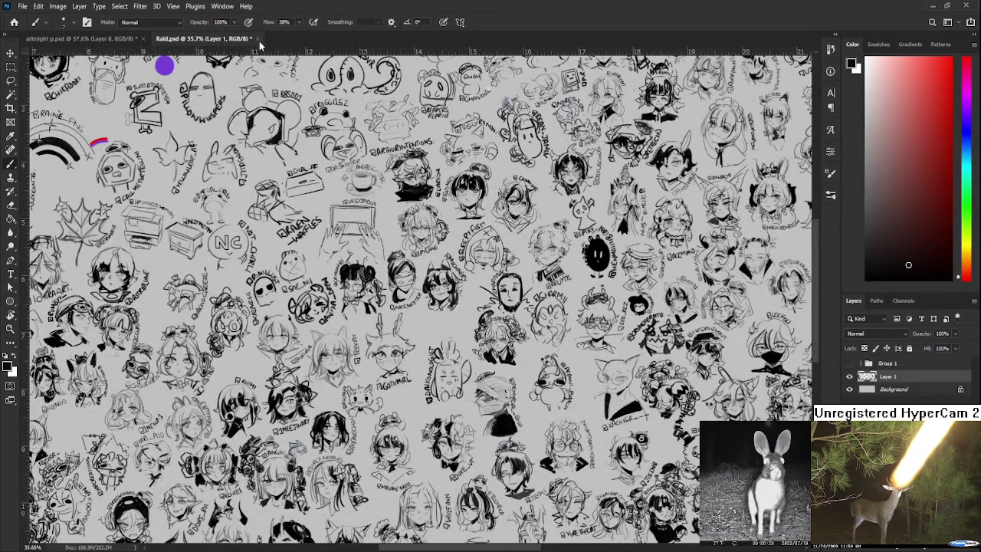
pyautogui.hotkey('ctrl', 's')
pyautogui.hotkey('ctrl', 'w')
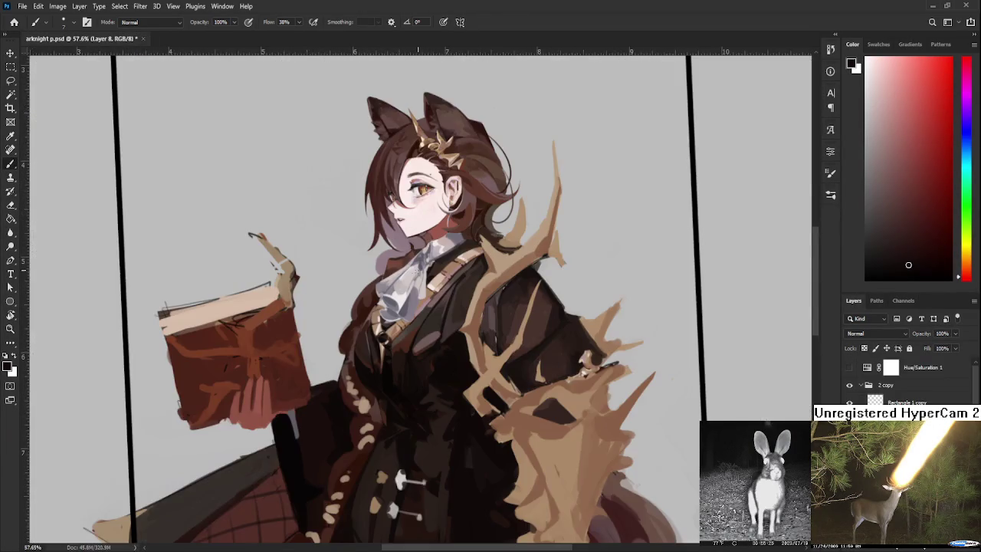
pyautogui.scroll(-2, 409, 267)
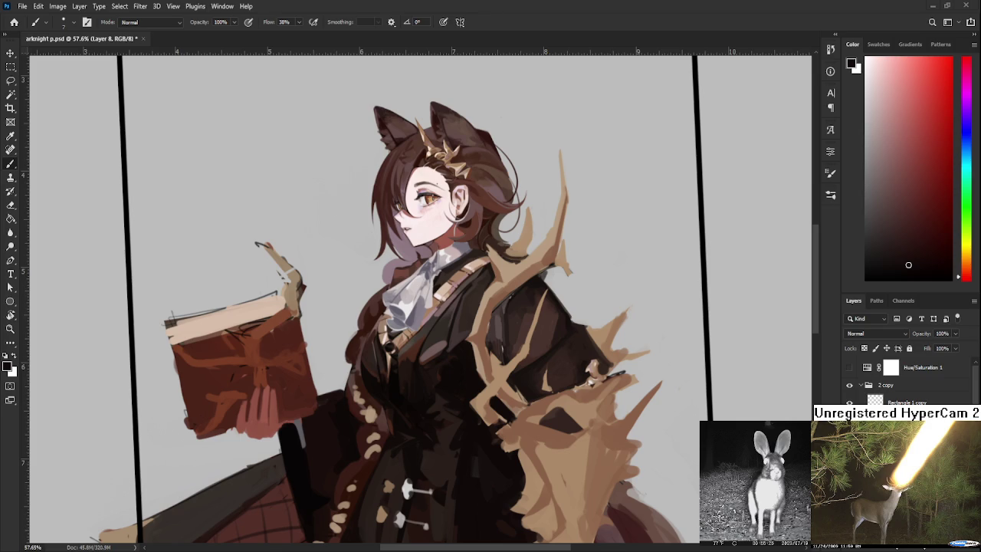
pyautogui.scroll(2, 389, 346)
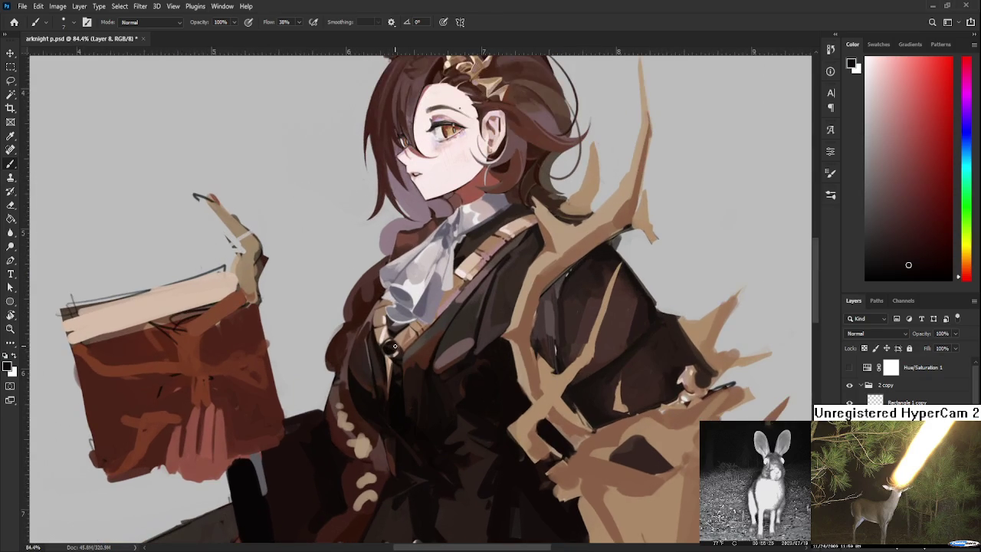
pyautogui.scroll(-1, 392, 347)
pyautogui.scroll(1, 419, 338)
pyautogui.scroll(-2, 429, 345)
pyautogui.scroll(-1, 440, 352)
pyautogui.scroll(1, 452, 362)
pyautogui.press('r')
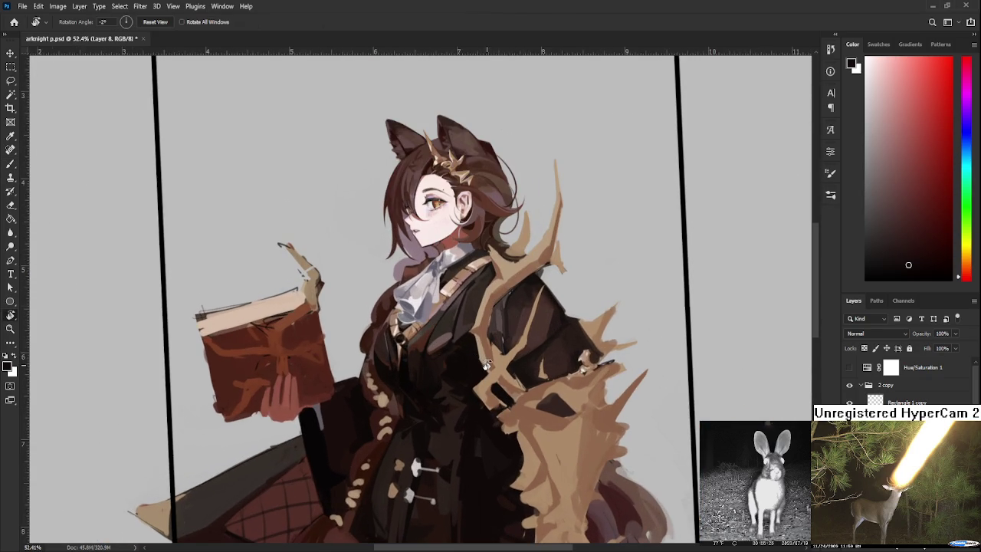
pyautogui.press('Escape')
pyautogui.scroll(1, 446, 371)
pyautogui.scroll(2, 409, 394)
pyautogui.scroll(2, 410, 395)
pyautogui.scroll(-2, 410, 394)
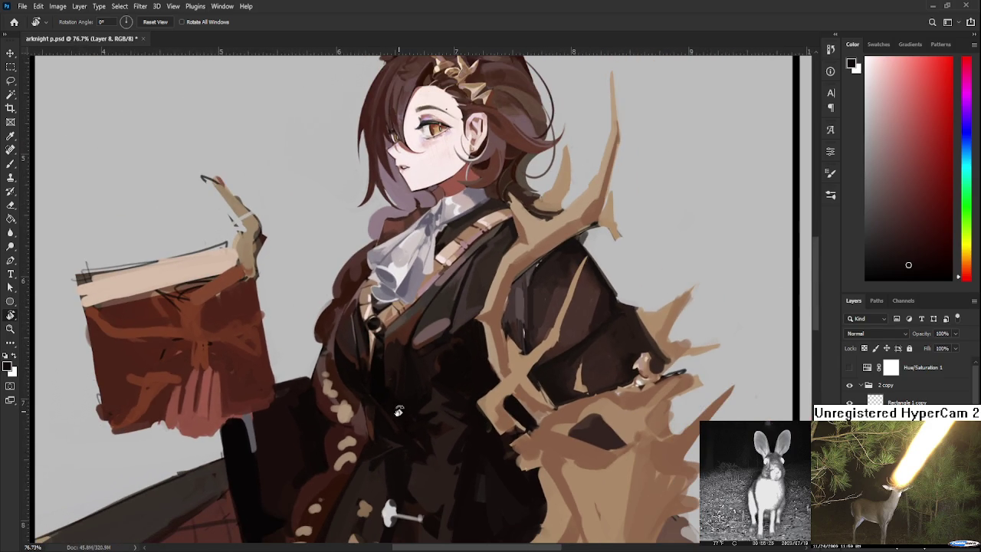
pyautogui.press('b')
# Eyedrop dark red-brown and near-black tones from the coat's shading.
pyautogui.keyDown('alt'); pyautogui.click(361, 427); pyautogui.keyUp('alt')
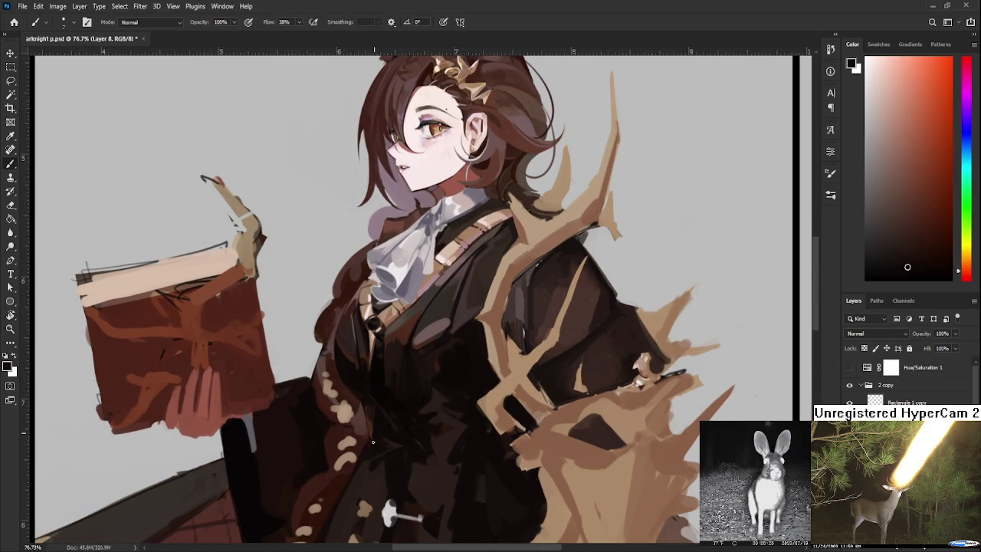
pyautogui.keyDown('alt'); pyautogui.click(375, 435); pyautogui.keyUp('alt')
pyautogui.keyDown('alt'); pyautogui.click(372, 442); pyautogui.keyUp('alt')
pyautogui.keyDown('alt'); pyautogui.click(371, 426); pyautogui.keyUp('alt')
pyautogui.keyDown('alt'); pyautogui.click(373, 444); pyautogui.keyUp('alt')
pyautogui.keyDown('alt'); pyautogui.click(373, 429); pyautogui.keyUp('alt')
# Pick a lighter coat tone, then paste the chibi picture of two girls with red gift boxes.
pyautogui.keyDown('alt'); pyautogui.click(367, 451); pyautogui.keyUp('alt')
pyautogui.keyDown('alt'); pyautogui.click(376, 432); pyautogui.keyUp('alt')
pyautogui.keyDown('alt'); pyautogui.click(371, 431); pyautogui.keyUp('alt')
pyautogui.hotkey('ctrl', 'v')
pyautogui.scroll(-2, 219, 268)
pyautogui.scroll(-2, 219, 268)
pyautogui.scroll(-1, 219, 268)
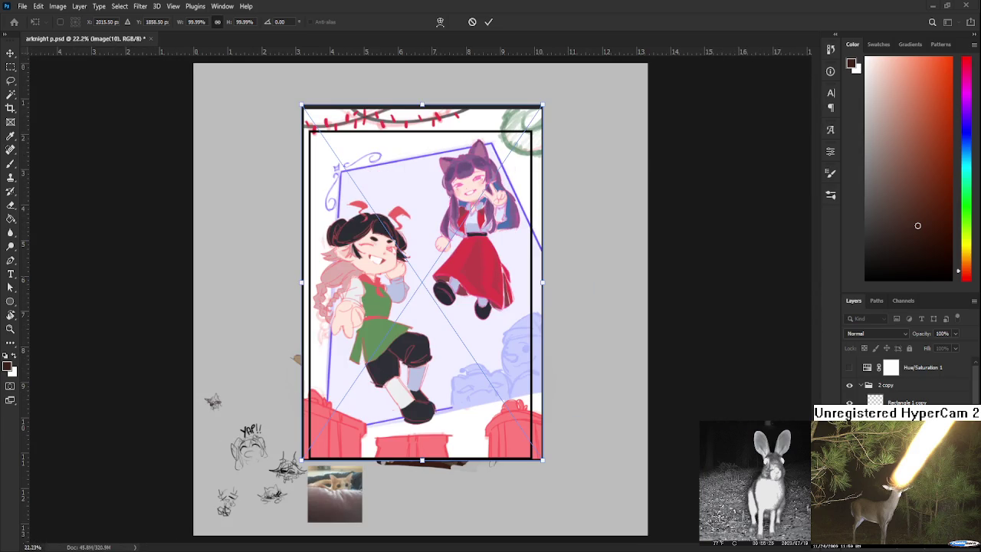
pyautogui.moveTo(302, 106); pyautogui.dragTo(361, 197)
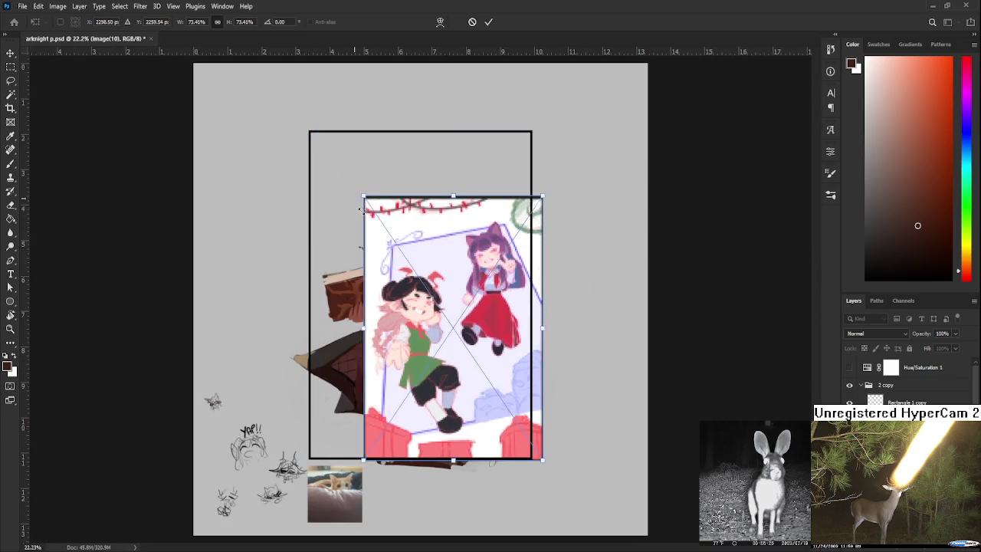
pyautogui.moveTo(445, 325); pyautogui.dragTo(403, 287)
pyautogui.press('Return')
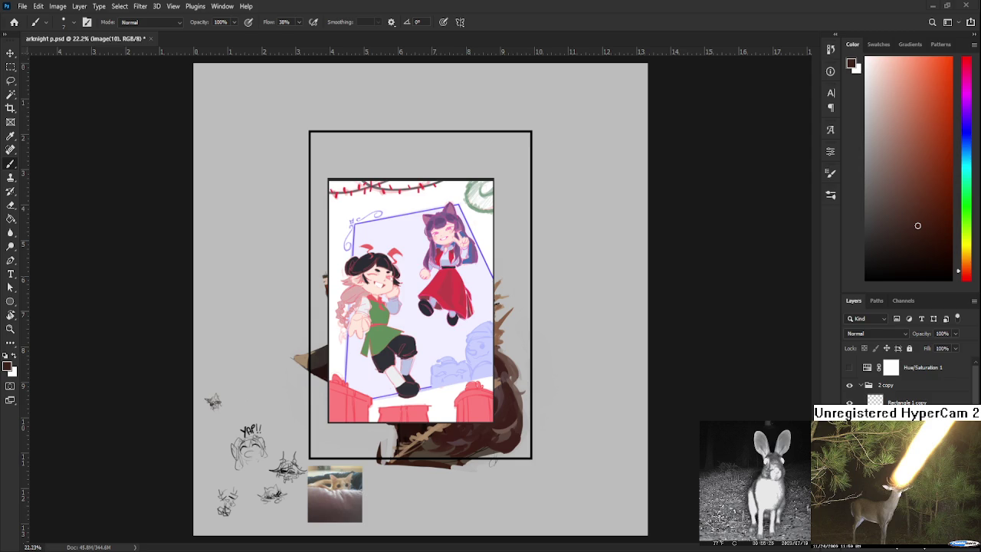
pyautogui.scroll(2, 400, 273)
pyautogui.scroll(3, 399, 273)
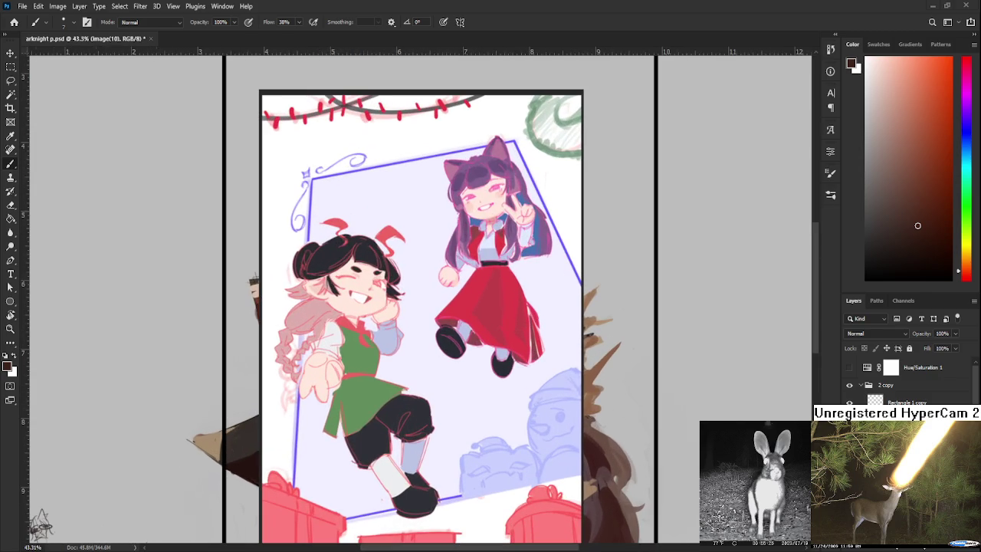
pyautogui.scroll(-2, 429, 230)
pyautogui.scroll(-1, 428, 230)
pyautogui.scroll(2, 429, 230)
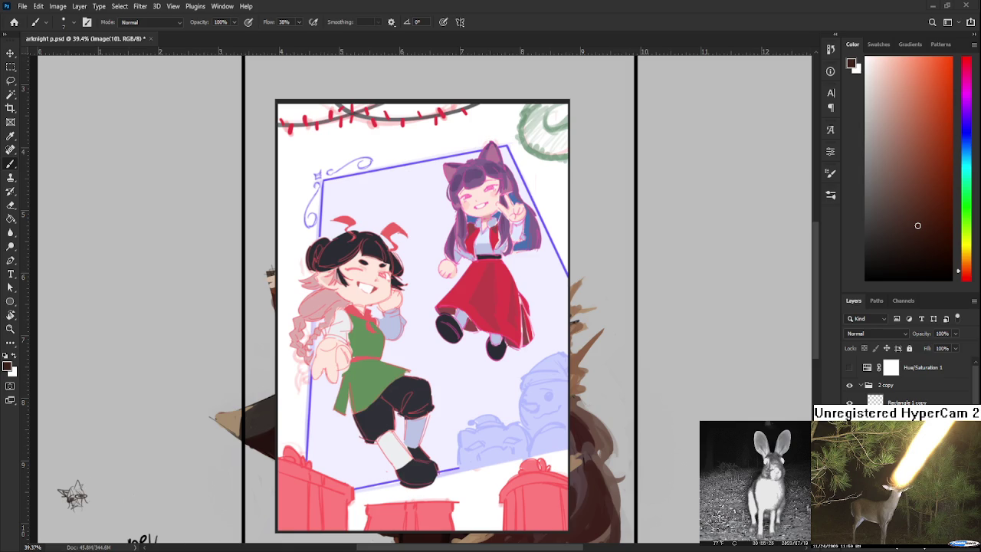
pyautogui.scroll(-2, 436, 392)
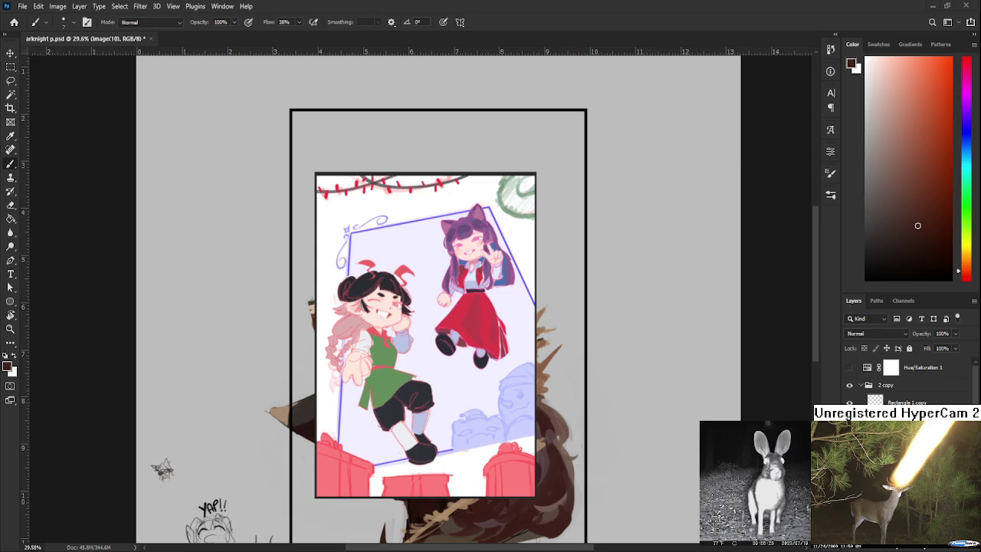
pyautogui.press('Delete')
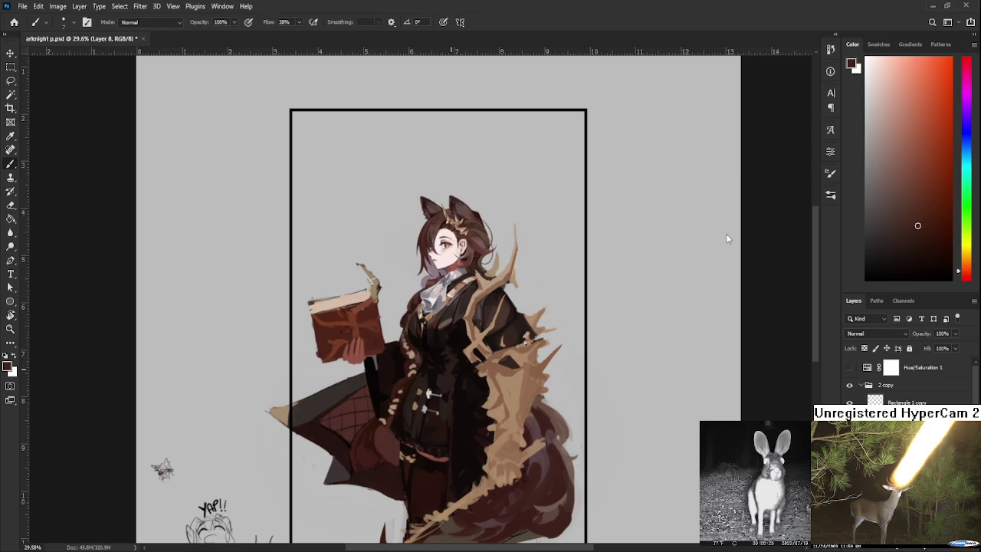
# Zoom in and out on the fox-eared girl, then switch to the zzz ye.psd reference.
pyautogui.scroll(4, 456, 301)
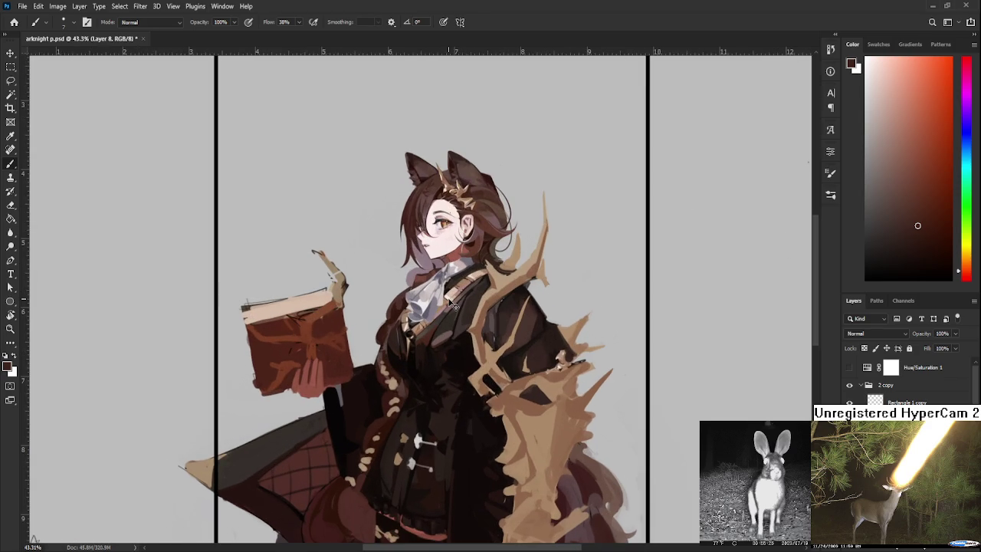
pyautogui.scroll(-3, 455, 300)
pyautogui.scroll(2, 448, 305)
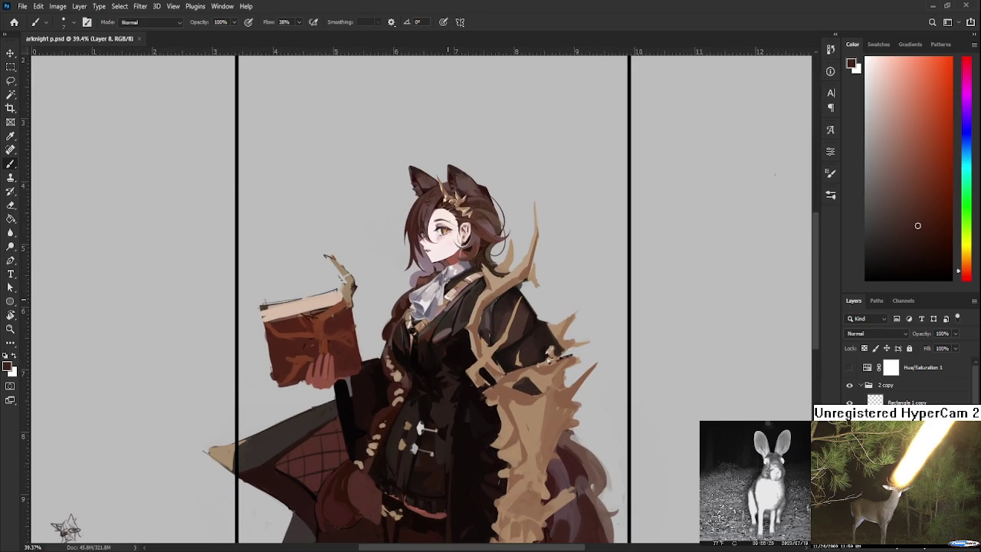
pyautogui.scroll(-2, 451, 281)
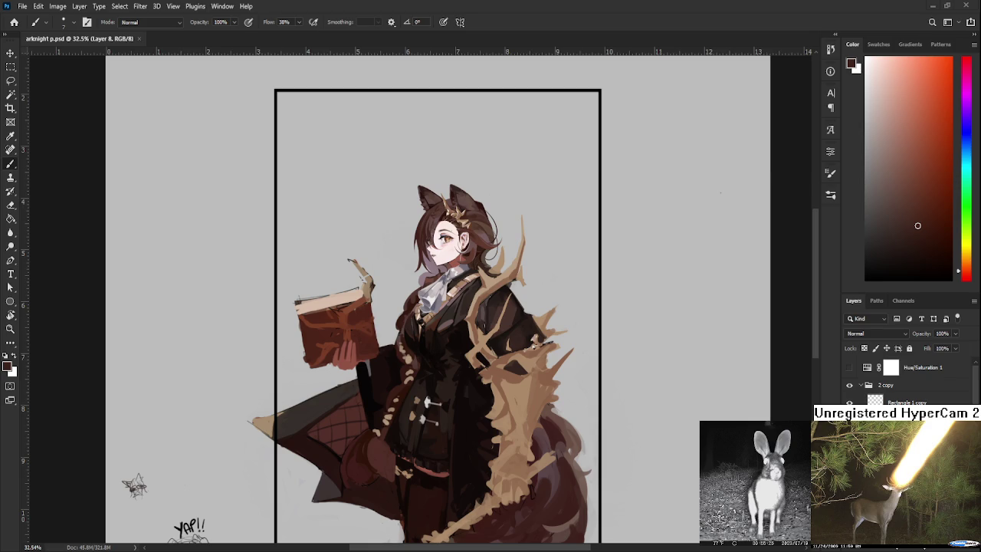
pyautogui.hotkey('ctrl', 'Tab')
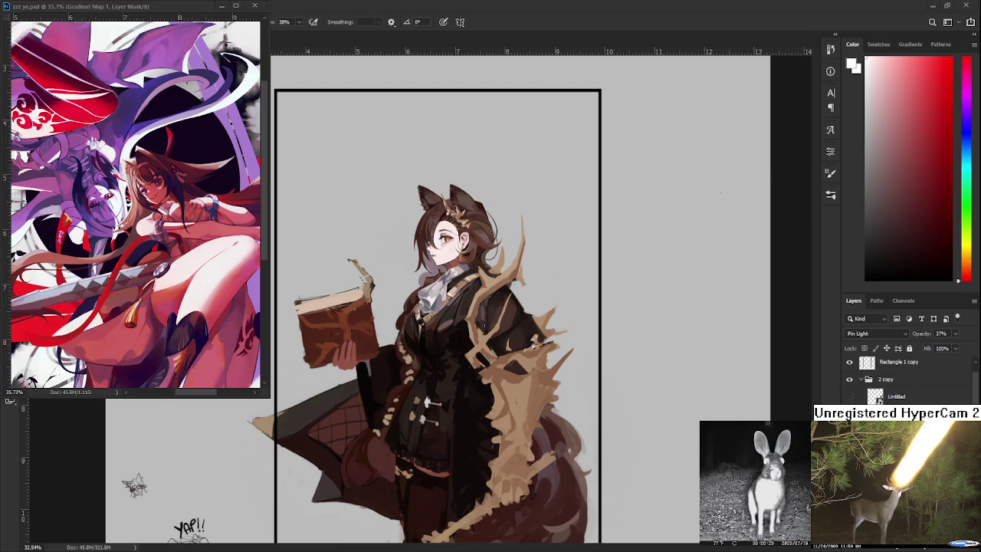
# Float the zzz ye.psd reference at top left and make the painting's Layer 8 active.
pyautogui.click(140, 10)
pyautogui.click(846, 421)
pyautogui.click(889, 414)
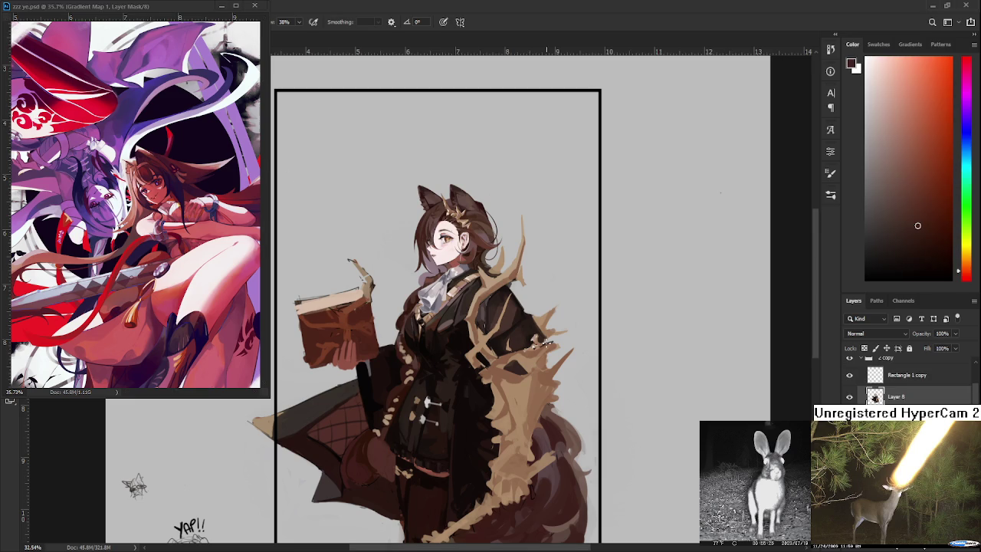
pyautogui.scroll(4, 513, 351)
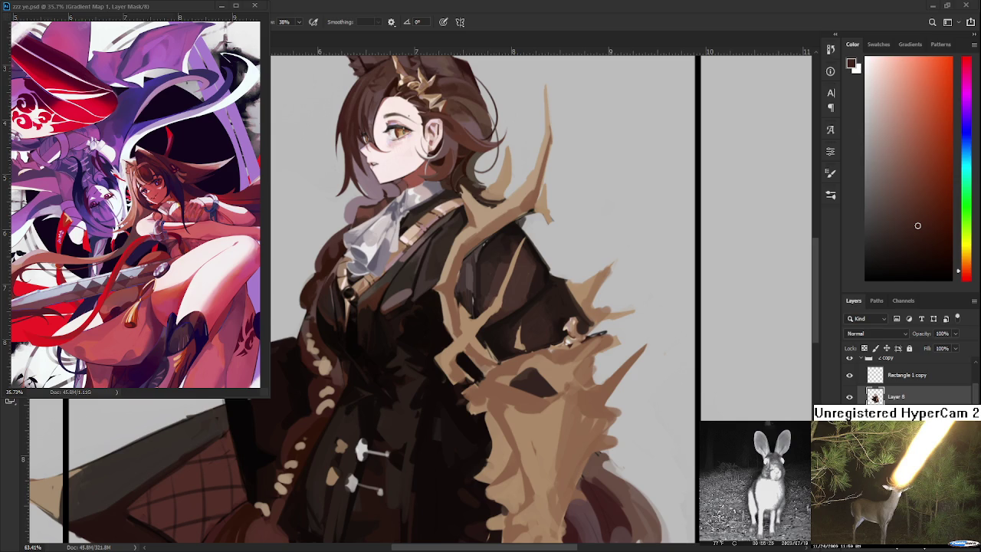
pyautogui.scroll(1, 370, 381)
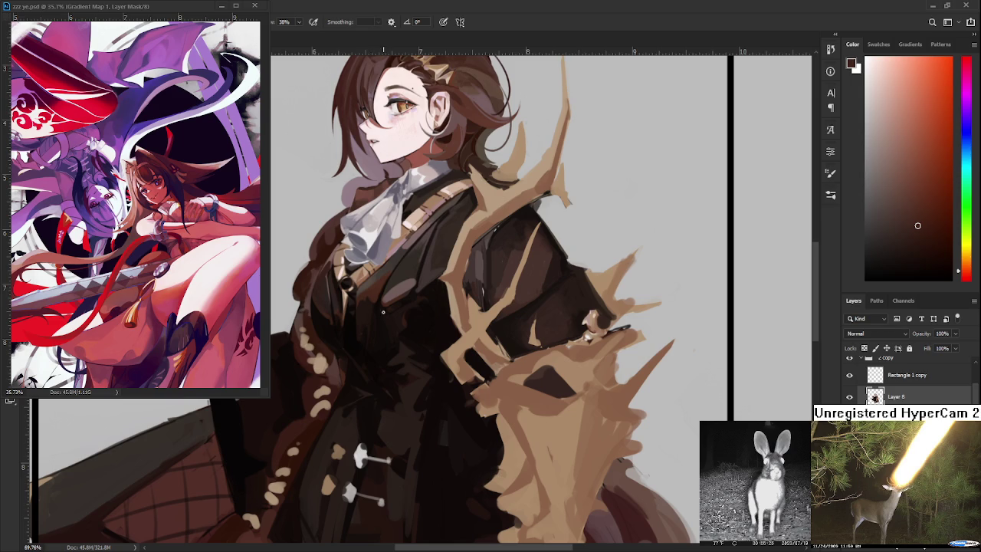
# Eyedrop near-black, orange-brown and redder brown tones from the coat.
pyautogui.keyDown('alt'); pyautogui.click(365, 354); pyautogui.keyUp('alt')
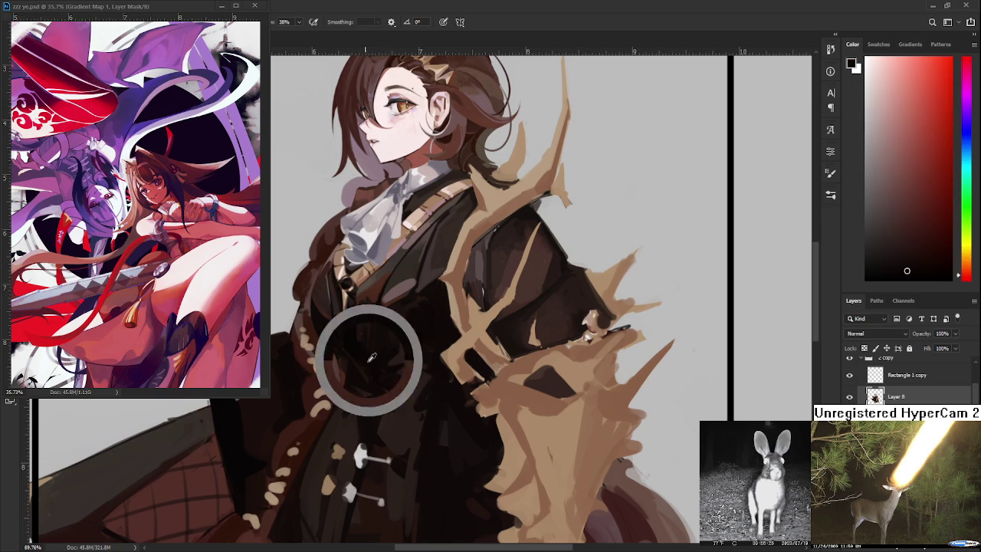
pyautogui.keyDown('alt'); pyautogui.click(369, 369); pyautogui.keyUp('alt')
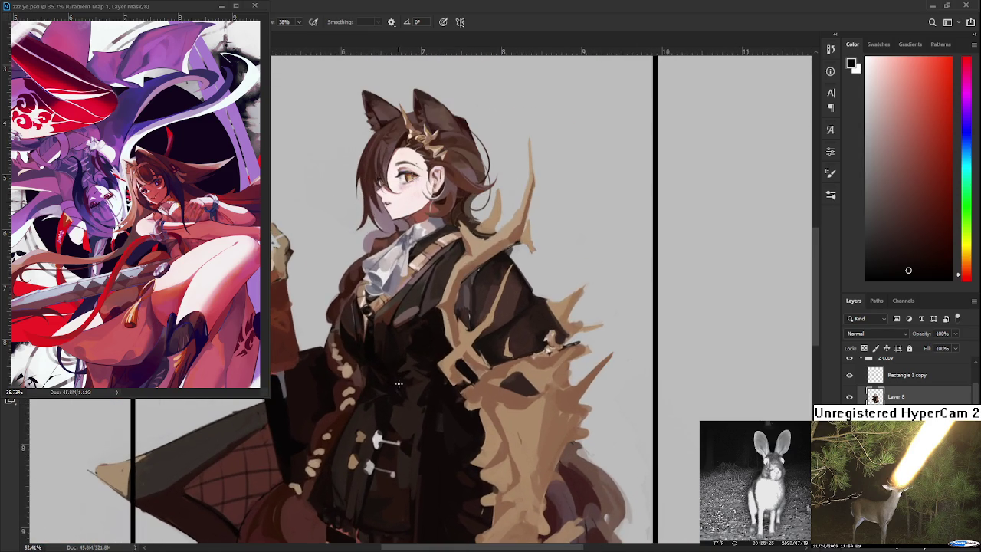
pyautogui.moveTo(435, 378); pyautogui.dragTo(405, 397)
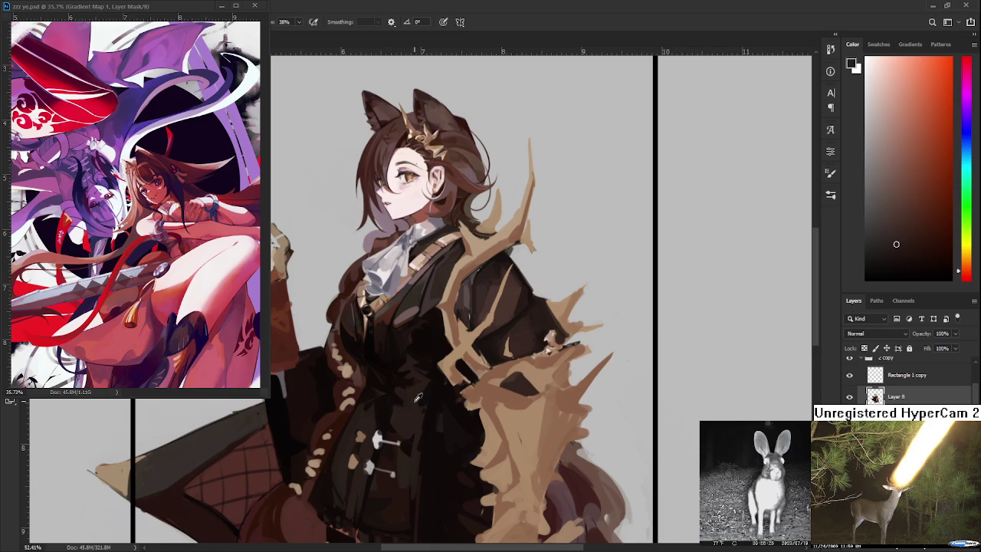
pyautogui.keyDown('alt'); pyautogui.click(405, 398); pyautogui.keyUp('alt')
pyautogui.keyDown('alt'); pyautogui.click(406, 398); pyautogui.keyUp('alt')
pyautogui.keyDown('alt'); pyautogui.click(403, 395); pyautogui.keyUp('alt')
pyautogui.moveTo(403, 395); pyautogui.dragTo(398, 396)
pyautogui.keyDown('alt'); pyautogui.click(424, 395); pyautogui.keyUp('alt')
pyautogui.keyDown('alt'); pyautogui.click(429, 393); pyautogui.keyUp('alt')
# Resample several nearby coat shades, settling on a darker one.
pyautogui.keyDown('alt'); pyautogui.click(426, 434); pyautogui.keyUp('alt')
pyautogui.keyDown('alt'); pyautogui.click(437, 431); pyautogui.keyUp('alt')
pyautogui.keyDown('alt'); pyautogui.click(437, 421); pyautogui.keyUp('alt')
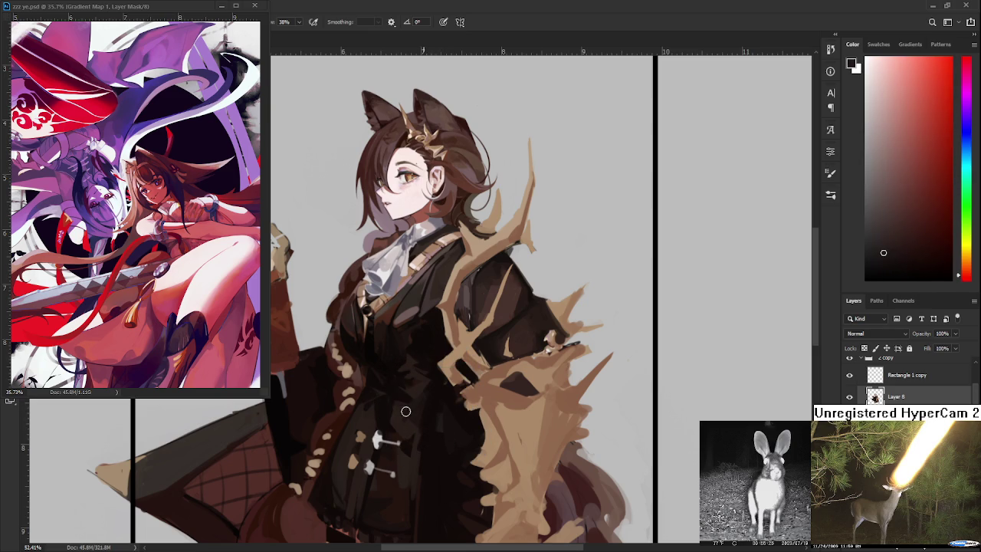
pyautogui.keyDown('alt'); pyautogui.click(427, 424); pyautogui.keyUp('alt')
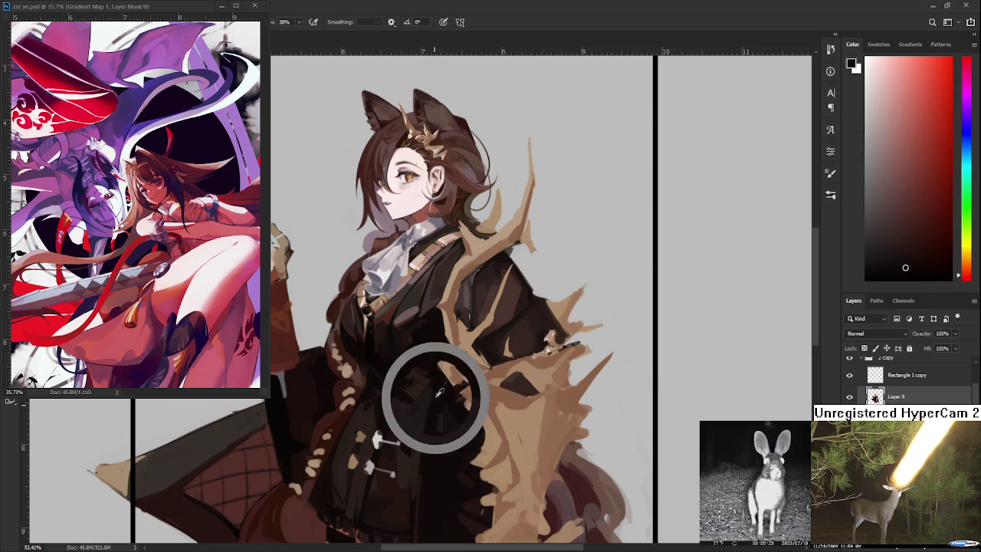
pyautogui.keyDown('alt'); pyautogui.click(425, 404); pyautogui.keyUp('alt')
pyautogui.keyDown('alt'); pyautogui.click(417, 425); pyautogui.keyUp('alt')
pyautogui.keyDown('alt'); pyautogui.click(417, 407); pyautogui.keyUp('alt')
pyautogui.keyDown('alt'); pyautogui.click(405, 406); pyautogui.keyUp('alt')
pyautogui.keyDown('alt'); pyautogui.click(396, 395); pyautogui.keyUp('alt')
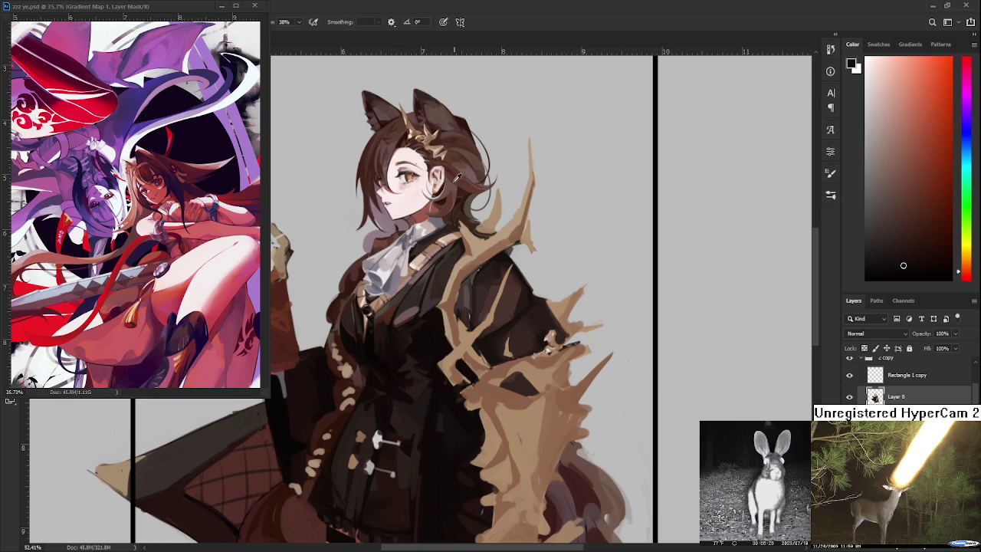
# Sample the pinker skin tone from the face and paint a light stroke across the coat.
pyautogui.keyDown('alt'); pyautogui.click(401, 176); pyautogui.keyUp('alt')
pyautogui.keyDown('alt'); pyautogui.click(402, 173); pyautogui.keyUp('alt')
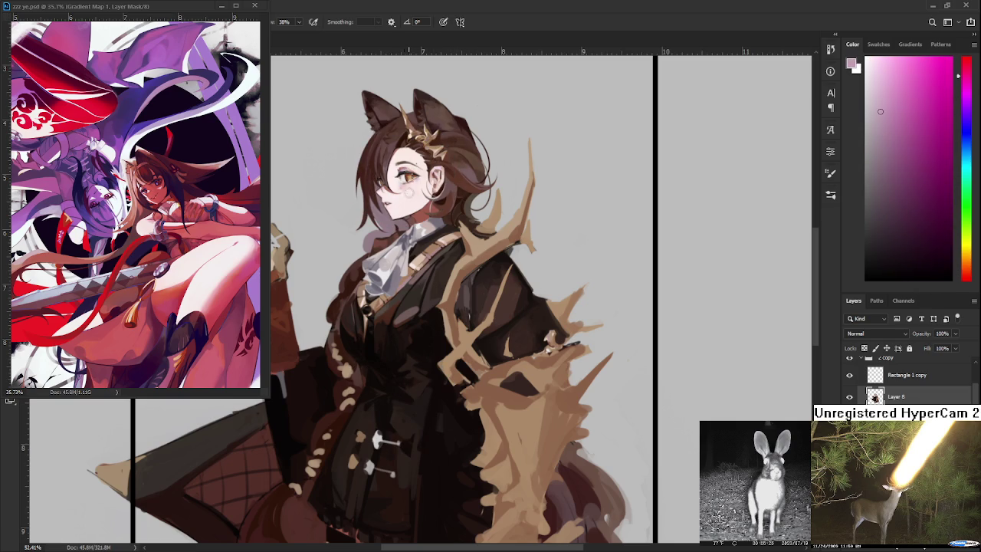
pyautogui.moveTo(393, 382); pyautogui.dragTo(424, 400)
# Choose a violet purple in the Color panel.
pyautogui.click(965, 95)
pyautogui.click(917, 92)
pyautogui.click(969, 104)
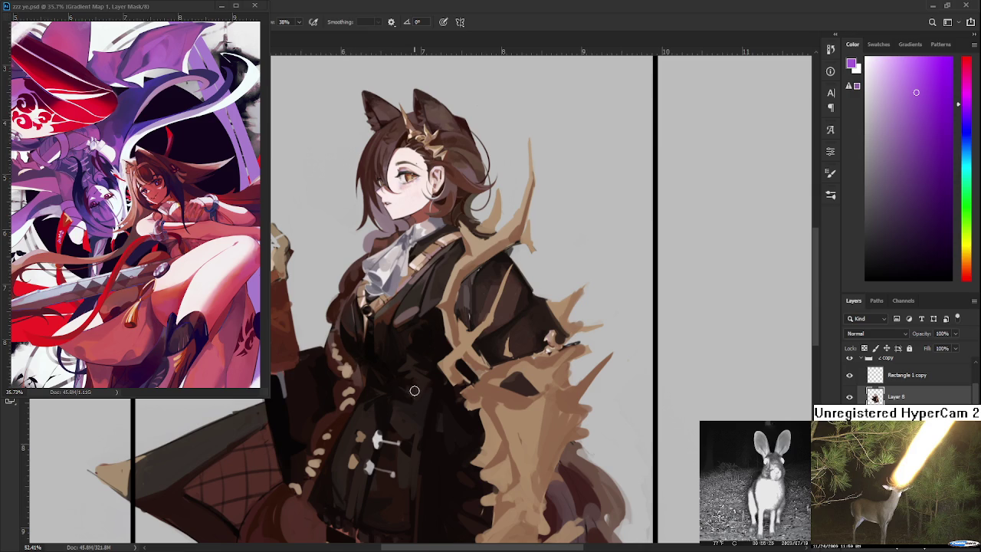
# Zoom to the face and upper coat, try a magenta stroke, and undo it.
pyautogui.scroll(2, 423, 365)
pyautogui.scroll(2, 418, 367)
pyautogui.moveTo(412, 369); pyautogui.dragTo(471, 426)
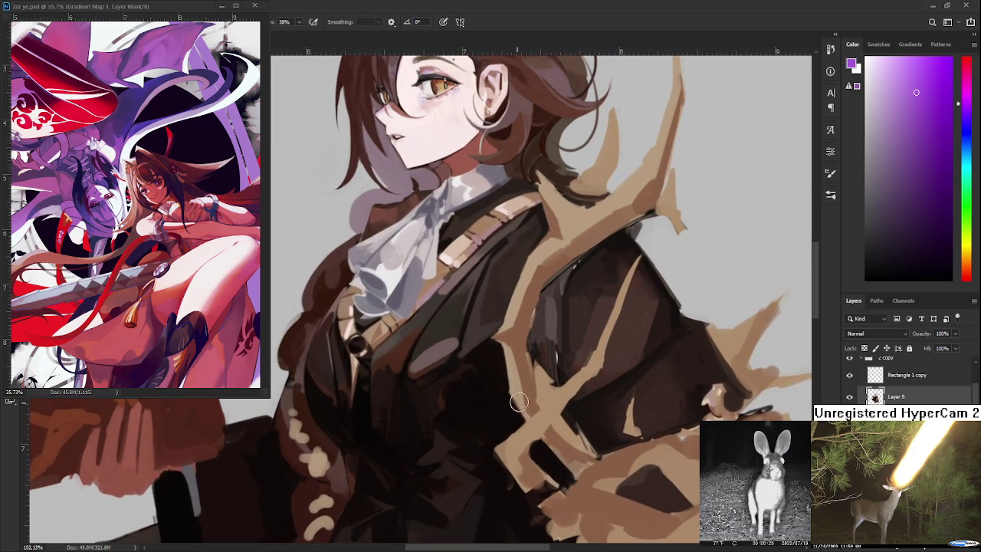
pyautogui.click(926, 115)
pyautogui.moveTo(970, 115); pyautogui.dragTo(970, 81)
pyautogui.moveTo(418, 393); pyautogui.dragTo(465, 388)
pyautogui.hotkey('ctrl', 'z')
# Paint an orange-red accent on the coat below the collar.
pyautogui.keyDown('alt'); pyautogui.click(399, 359); pyautogui.keyUp('alt')
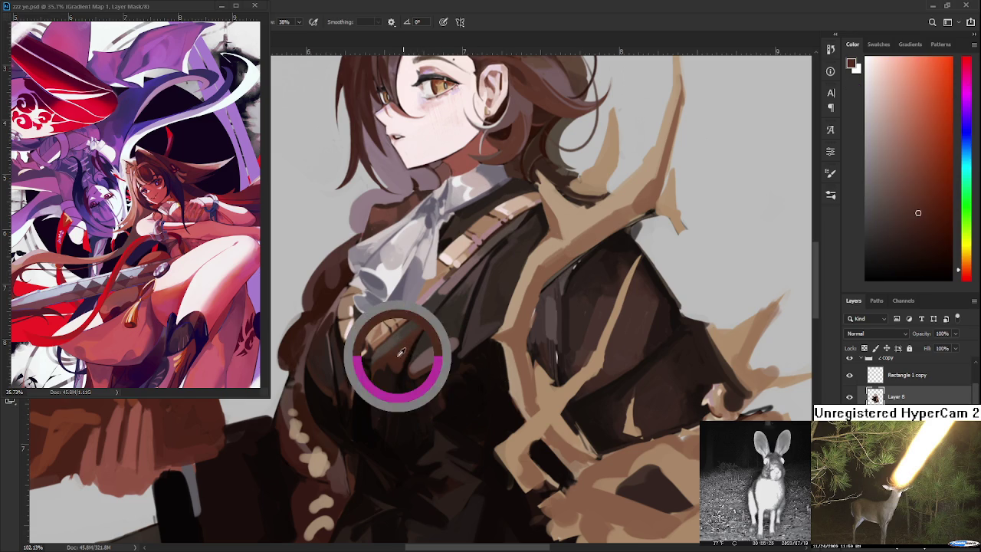
pyautogui.click(926, 112)
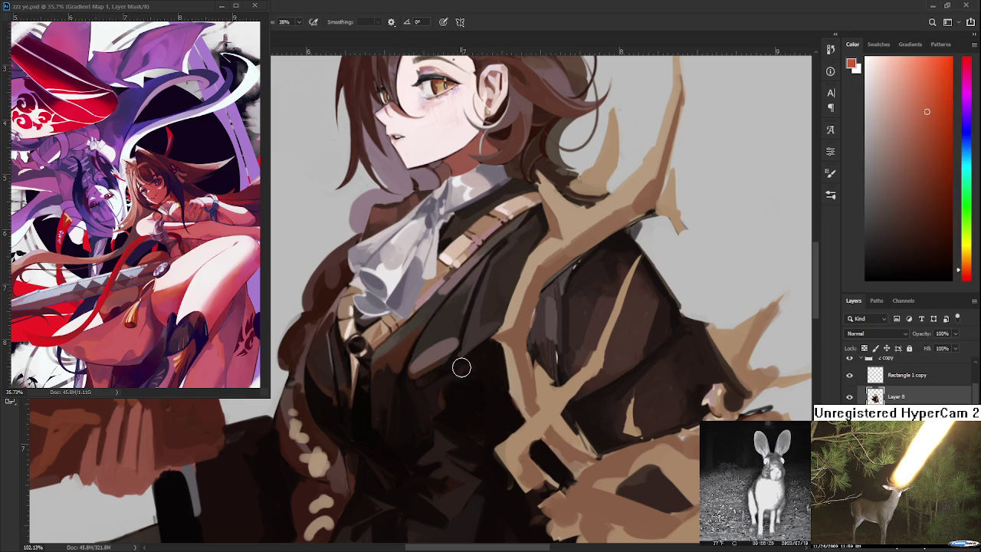
pyautogui.moveTo(443, 393); pyautogui.dragTo(479, 381)
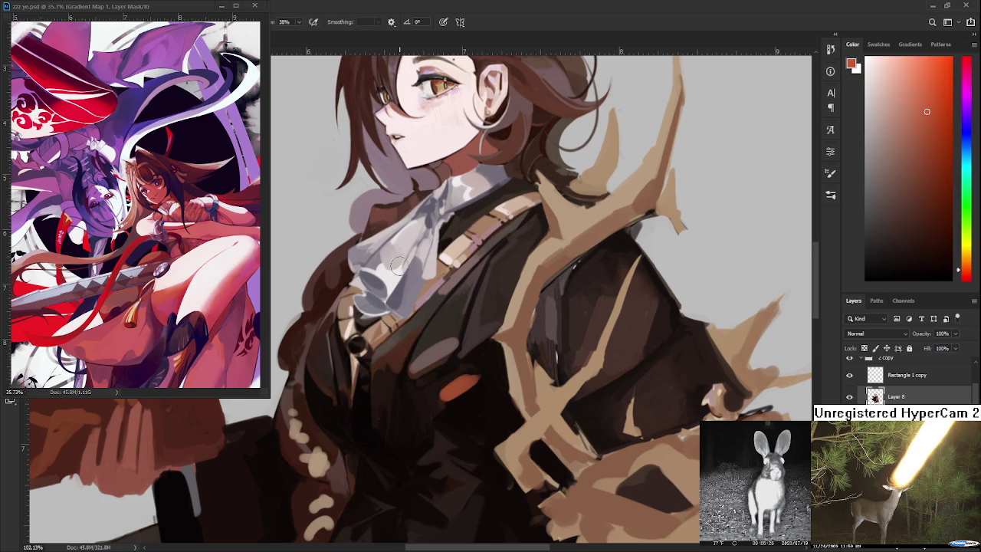
# Zoom in and eyedrop darker brown and near-black shades from the coat.
pyautogui.scroll(-3, 452, 353)
pyautogui.scroll(2, 442, 325)
pyautogui.scroll(1, 442, 325)
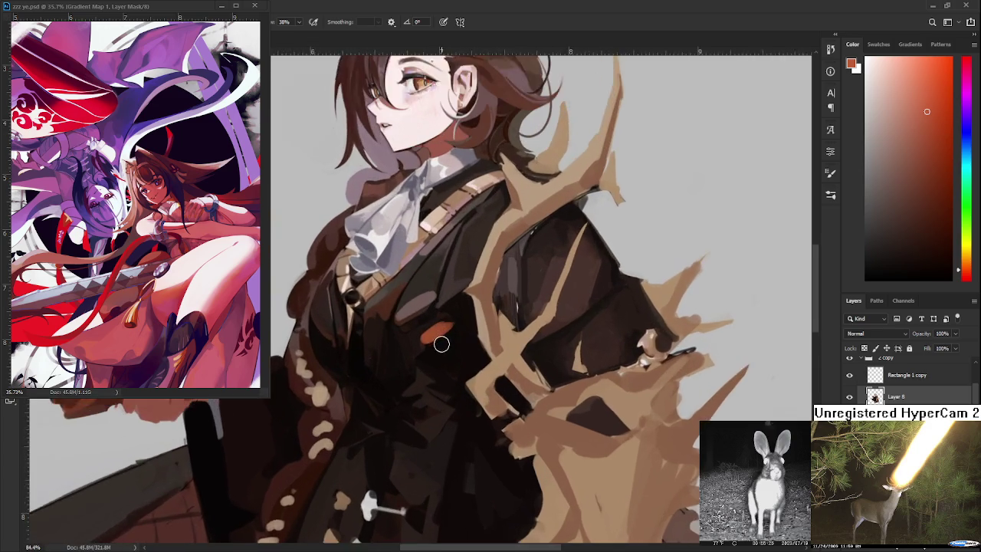
pyautogui.scroll(1, 442, 344)
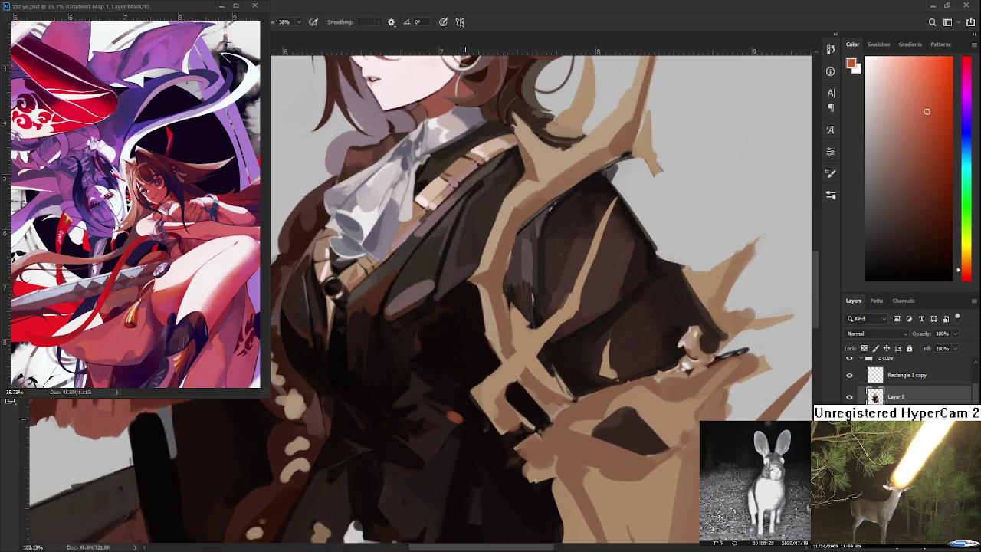
pyautogui.keyDown('alt'); pyautogui.click(456, 418); pyautogui.keyUp('alt')
pyautogui.keyDown('alt'); pyautogui.click(458, 418); pyautogui.keyUp('alt')
pyautogui.keyDown('alt'); pyautogui.click(454, 397); pyautogui.keyUp('alt')
pyautogui.keyDown('alt'); pyautogui.click(460, 398); pyautogui.keyUp('alt')
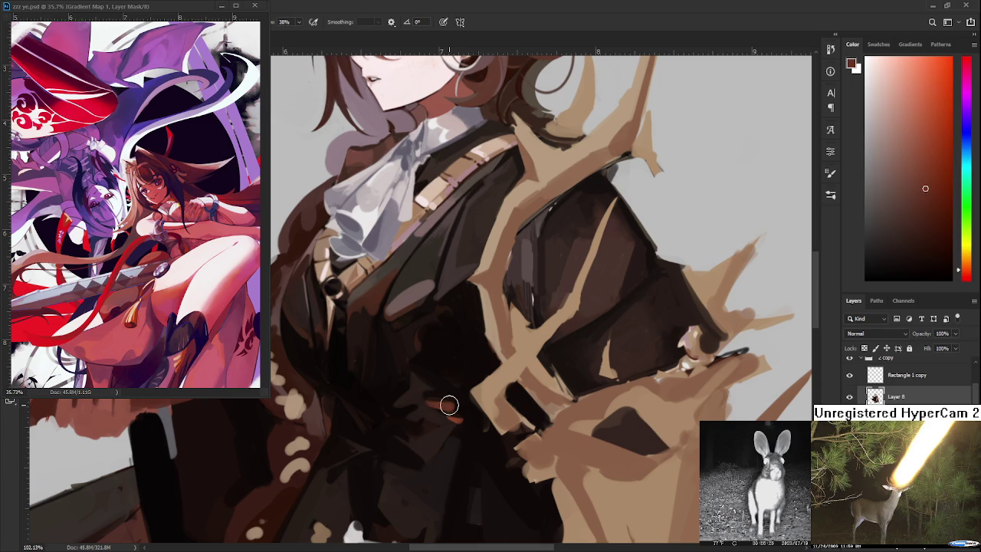
pyautogui.keyDown('alt'); pyautogui.click(464, 399); pyautogui.keyUp('alt')
pyautogui.scroll(-1, 445, 363)
pyautogui.scroll(-2, 444, 364)
pyautogui.scroll(2, 451, 366)
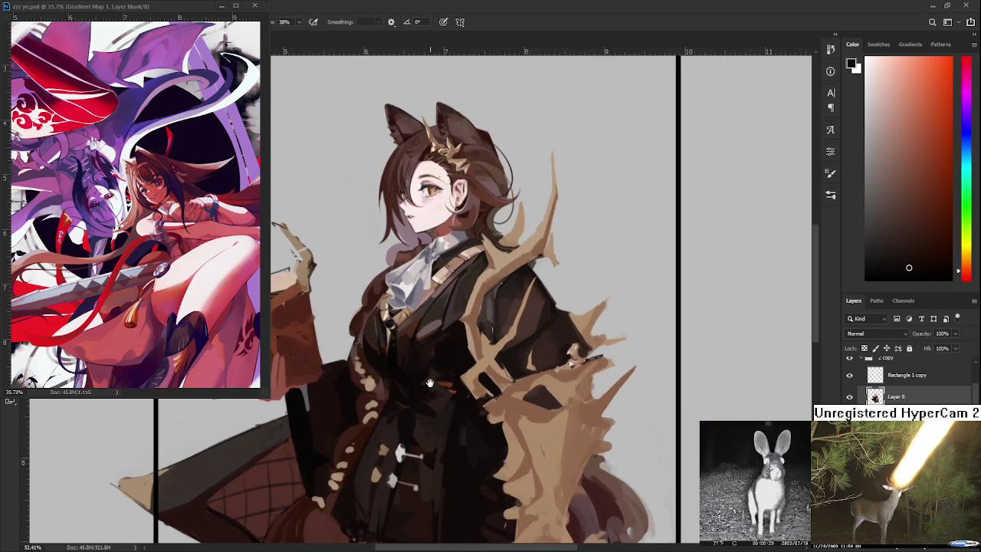
pyautogui.scroll(-1, 429, 371)
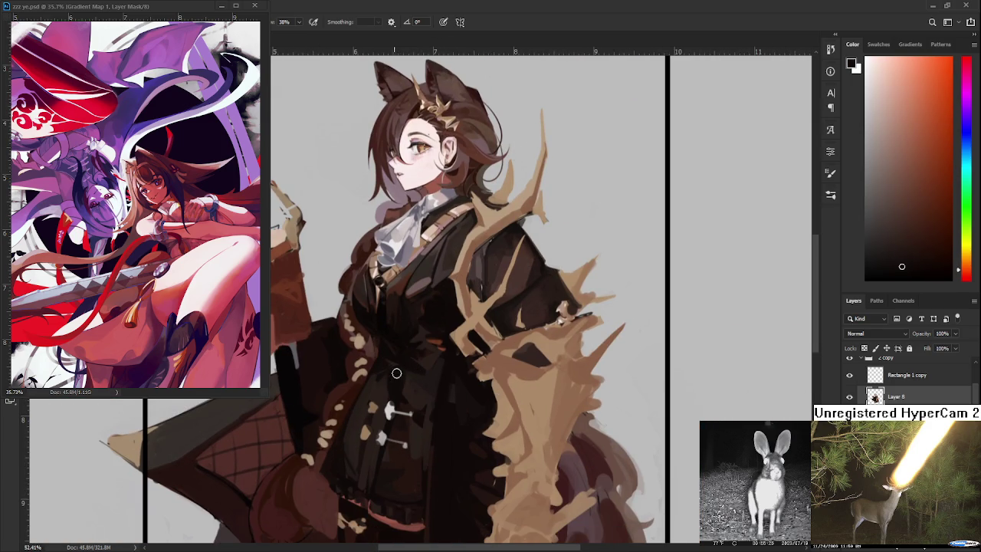
pyautogui.keyDown('alt'); pyautogui.click(397, 377); pyautogui.keyUp('alt')
pyautogui.scroll(1, 356, 397)
pyautogui.keyDown('alt'); pyautogui.click(388, 371); pyautogui.keyUp('alt')
pyautogui.keyDown('alt'); pyautogui.click(375, 393); pyautogui.keyUp('alt')
pyautogui.keyDown('alt'); pyautogui.click(382, 377); pyautogui.keyUp('alt')
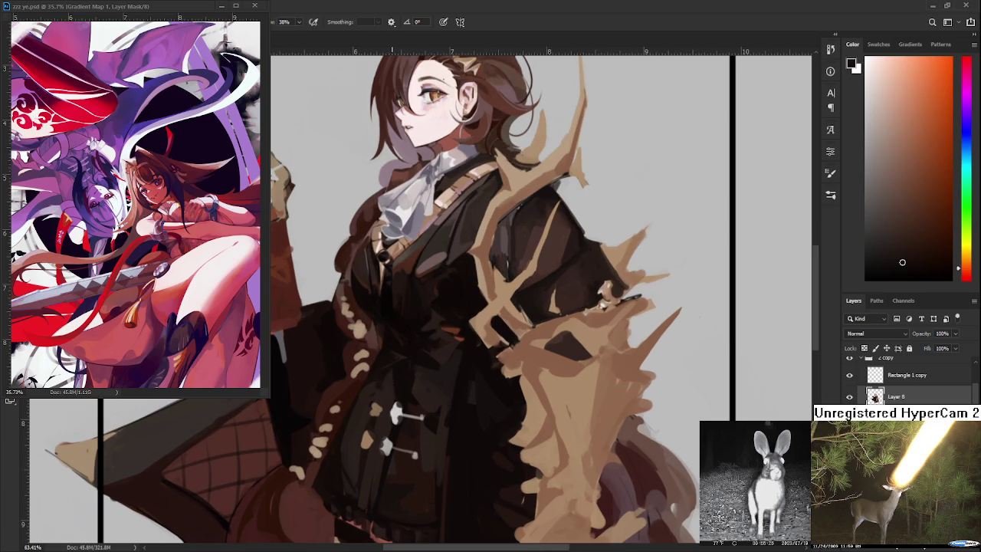